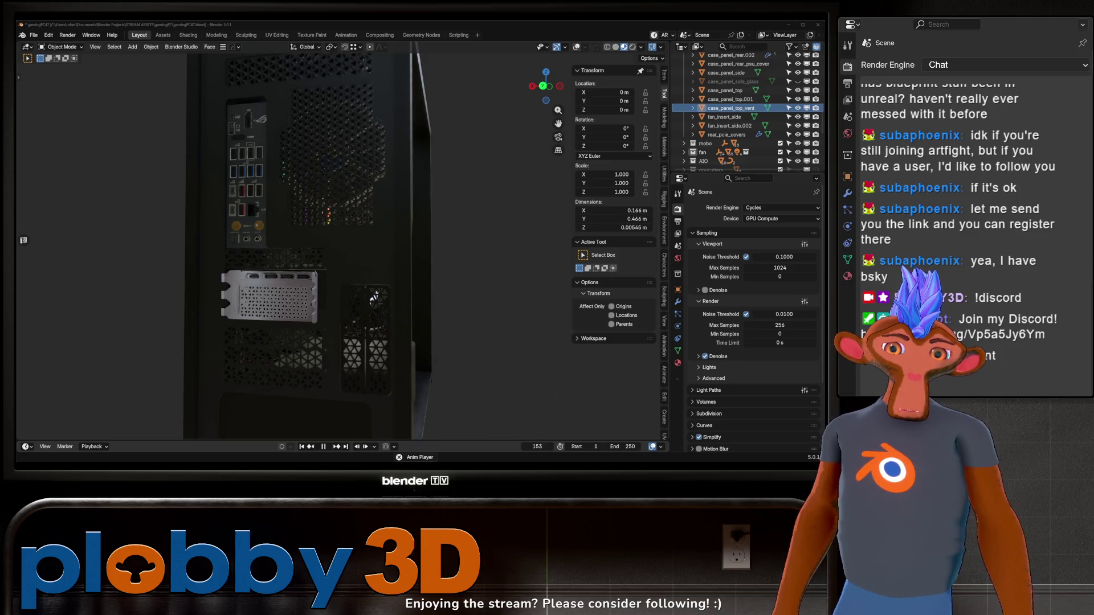
- Orbit to the case's rear to frame the graphics card bracket and lower perforated vent panel
mouse_move(374, 297)
middle_down()
mouse_move(422, 200)
mouse_move(423, 218)
mouse_move(453, 217)
middle_up()
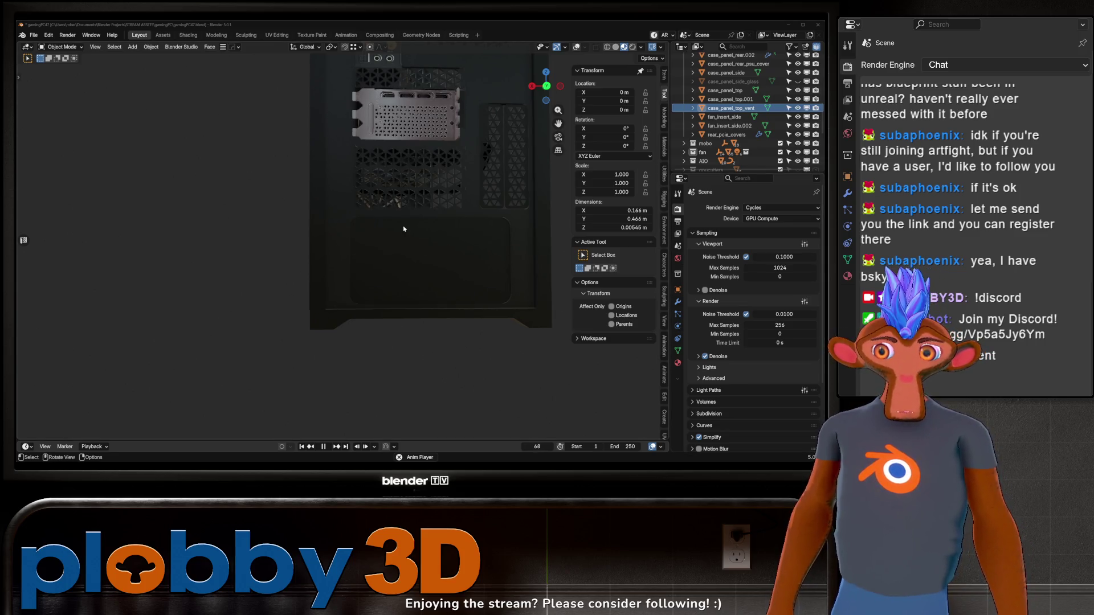
- Orbit to an angled front view showing the liquid cooler pump, PNY graphics card and side fans
middle_drag(390, 222, 601, 220)
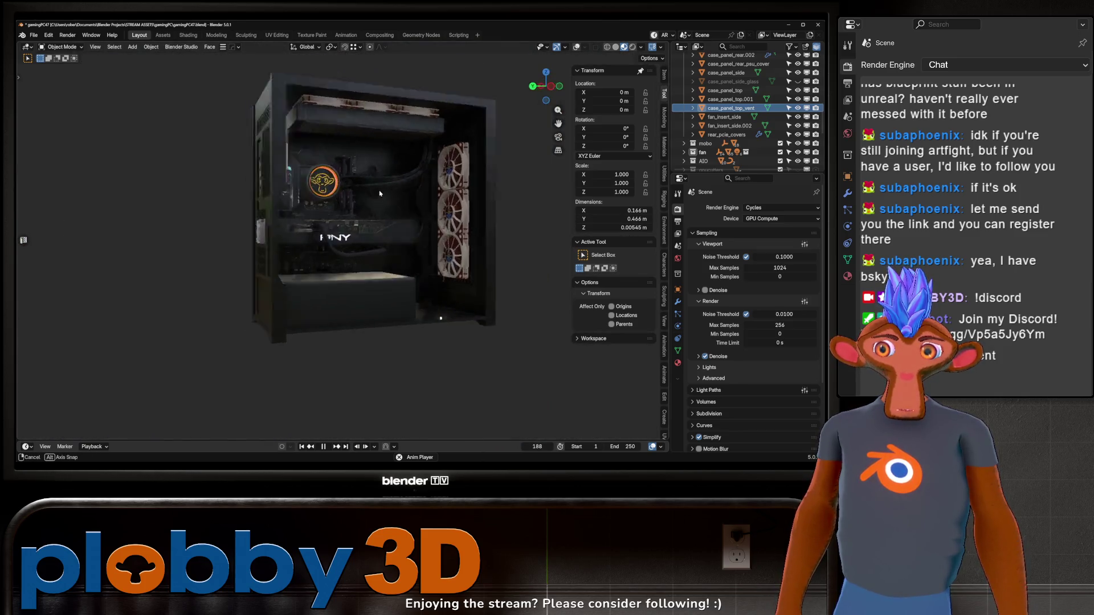
mouse_move(373, 217)
middle_down()
mouse_move(366, 227)
mouse_move(319, 228)
middle_up()
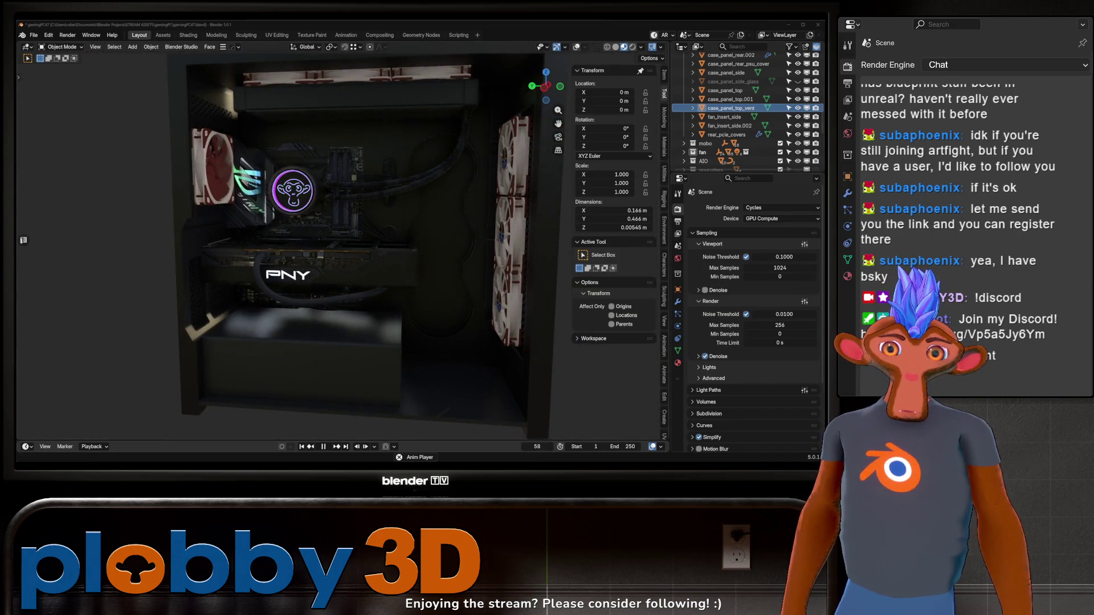